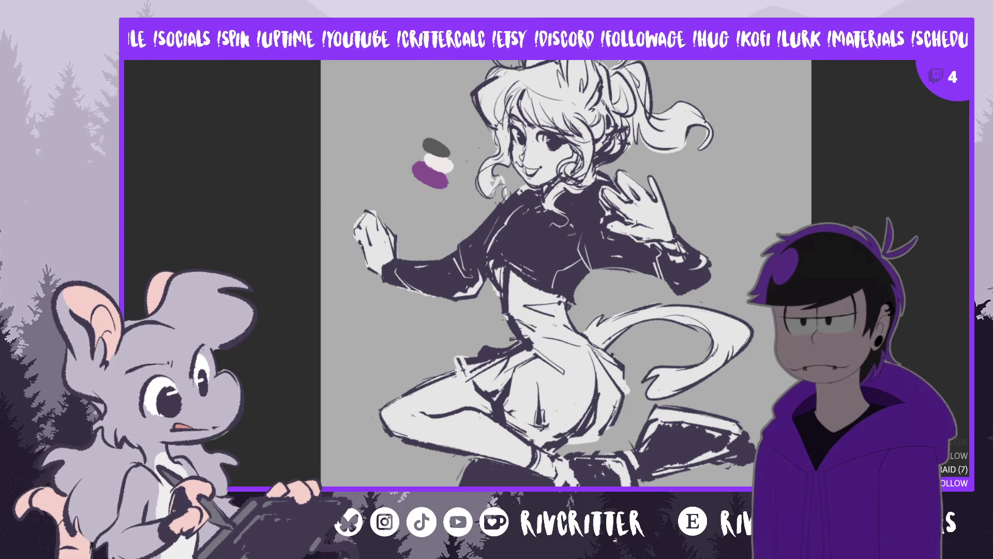
# Step: Mirror the cat-girl sketch horizontally with H, then zoom in on her upper body
pyautogui.scroll(2, 566, 275)
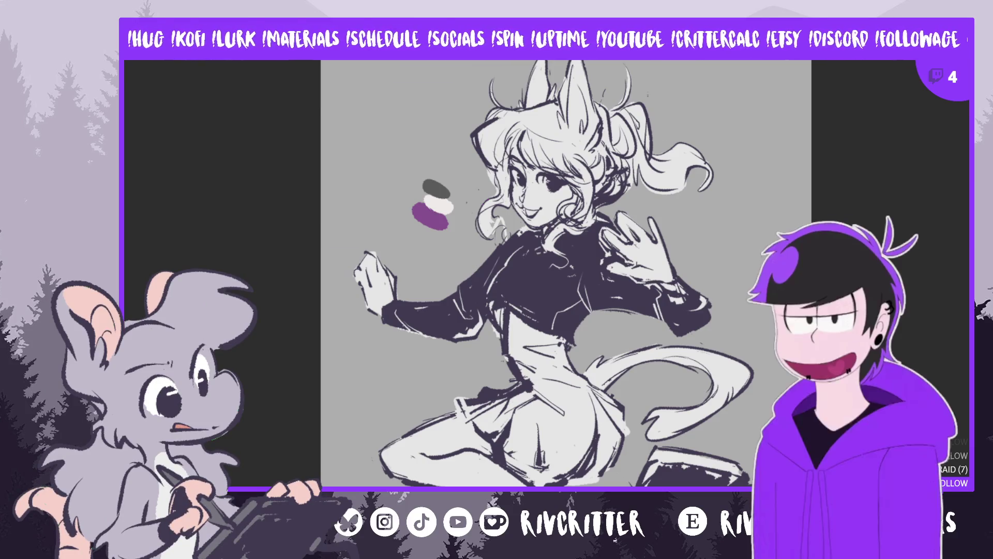
pyautogui.scroll(-3, 561, 429)
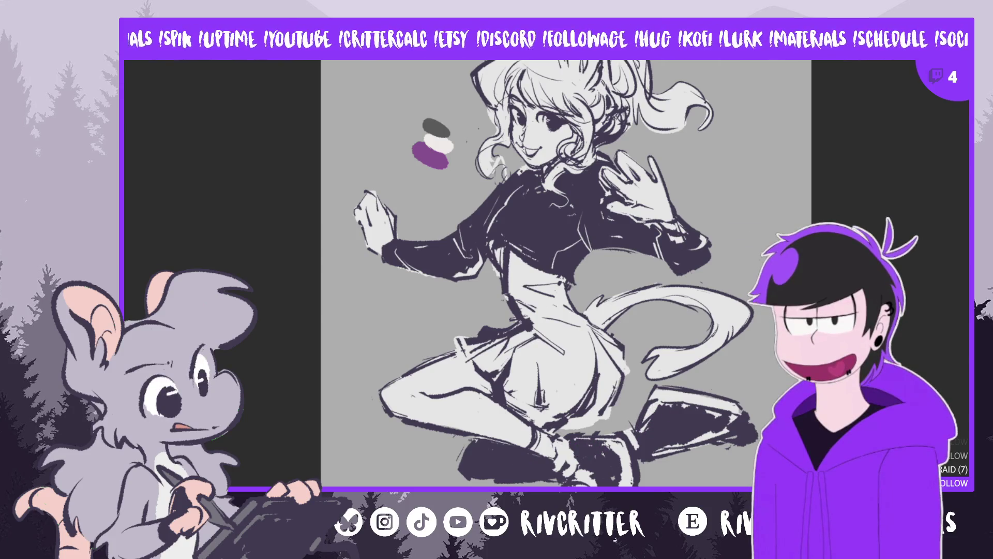
pyautogui.press('h')
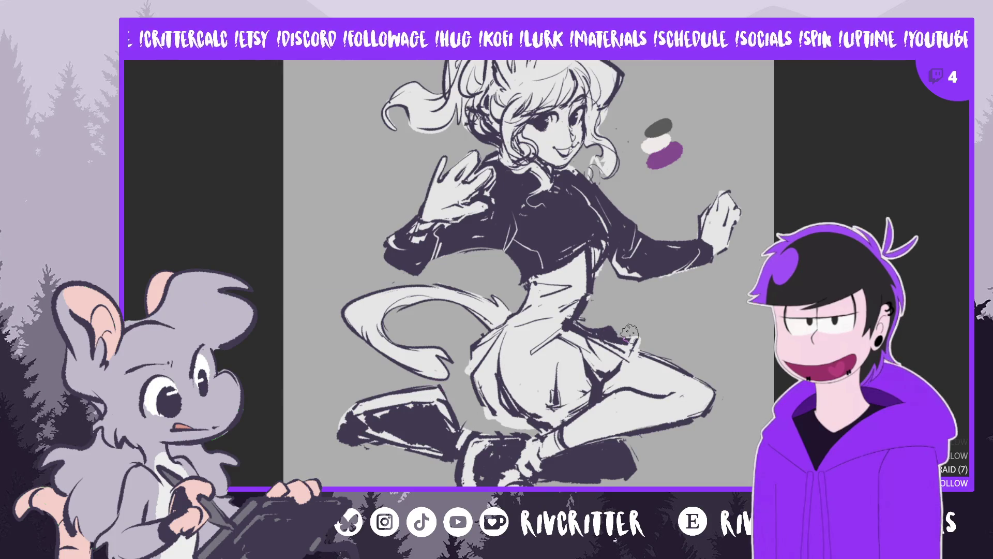
pyautogui.hotkey('ctrl', '+')
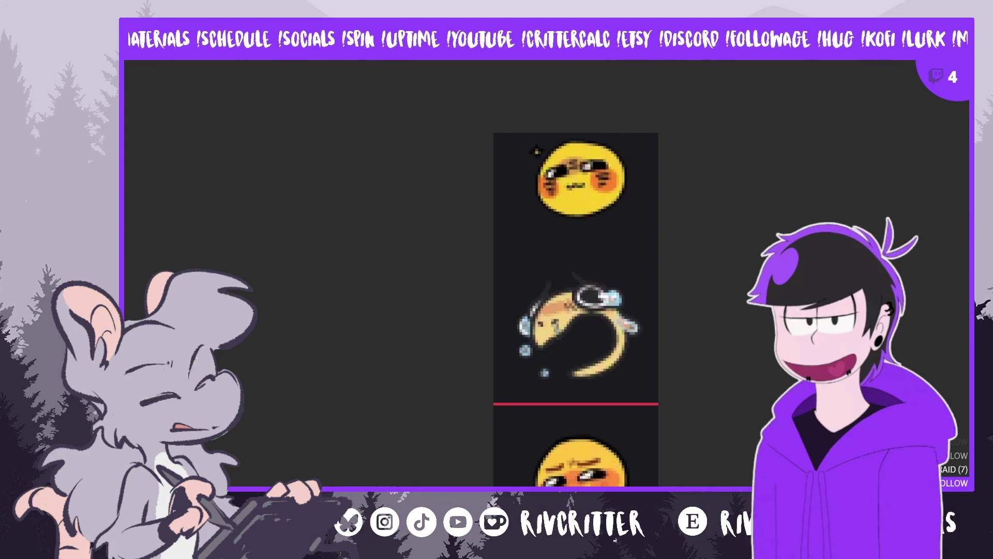
# Step: Scroll down toward the mirrored cat-girl sketch's jacket and face
pyautogui.scroll(-1, 575, 295)
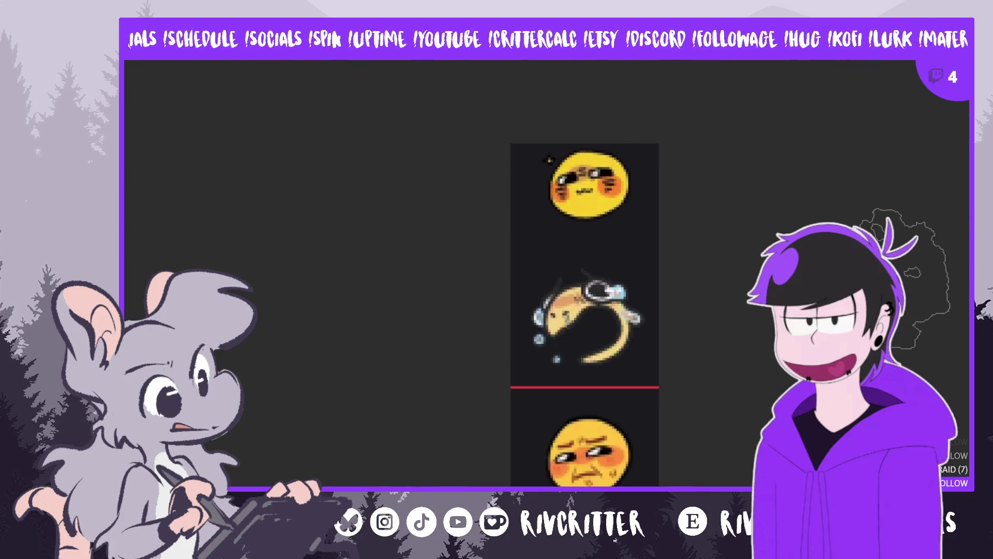